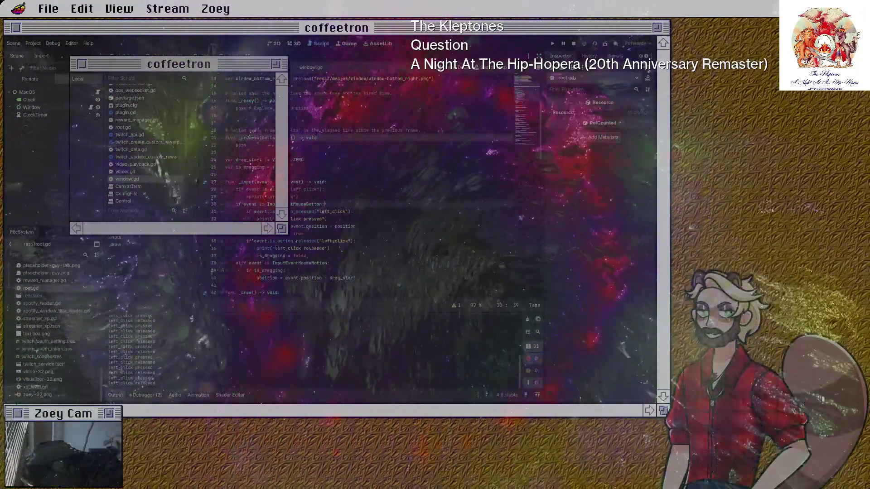
- Insert an empty line 30 in the _input handler of window.gd
key(ctrl+shift+Return)
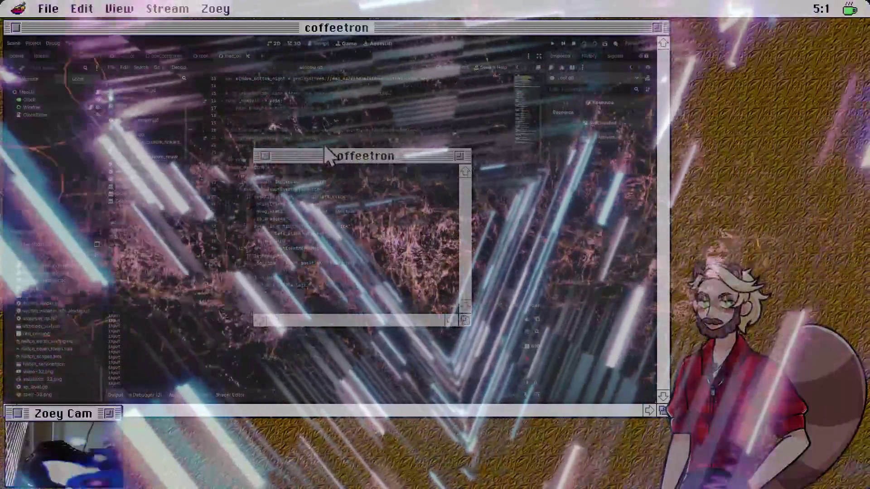
- Drag the running coffeetron window around the overlay, leaving it near the centre
mouse_move(404, 156)
mouse_down()
mouse_move(426, 157)
mouse_move(321, 173)
mouse_move(408, 172)
mouse_move(367, 151)
mouse_move(419, 177)
mouse_move(735, 154)
mouse_move(699, 226)
mouse_move(822, 107)
mouse_move(615, 68)
mouse_move(204, 102)
mouse_move(550, 161)
mouse_move(286, 172)
mouse_move(540, 173)
mouse_move(534, 115)
mouse_move(482, 260)
mouse_move(597, 188)
mouse_move(514, 188)
mouse_move(518, 219)
mouse_up()
mouse_move(557, 294)
mouse_down()
mouse_move(644, 74)
mouse_move(481, 78)
mouse_move(517, 270)
mouse_move(482, 183)
mouse_move(412, 195)
mouse_move(472, 247)
mouse_move(511, 118)
mouse_move(526, 181)
mouse_move(501, 188)
mouse_up()
mouse_move(436, 143)
mouse_down()
mouse_move(496, 158)
mouse_move(430, 118)
mouse_move(392, 126)
mouse_move(451, 210)
mouse_move(185, 198)
mouse_move(375, 179)
mouse_move(370, 161)
mouse_move(467, 146)
mouse_up()
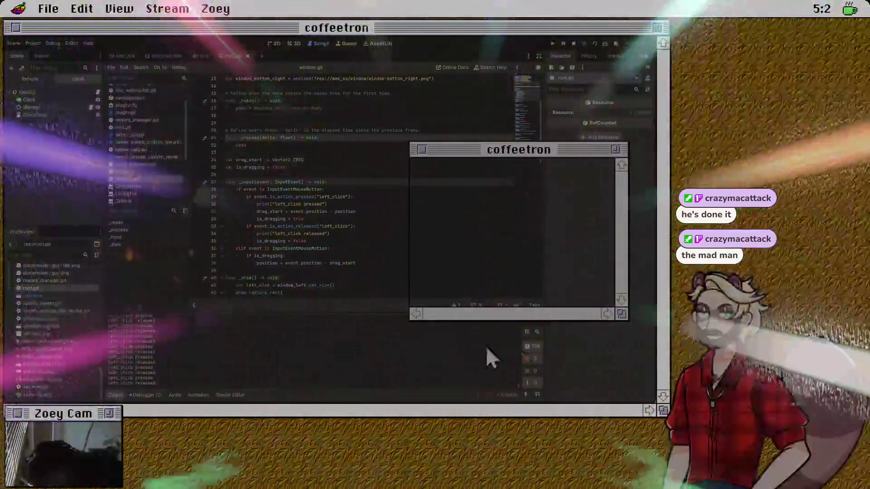
drag(622, 313, 395, 395)
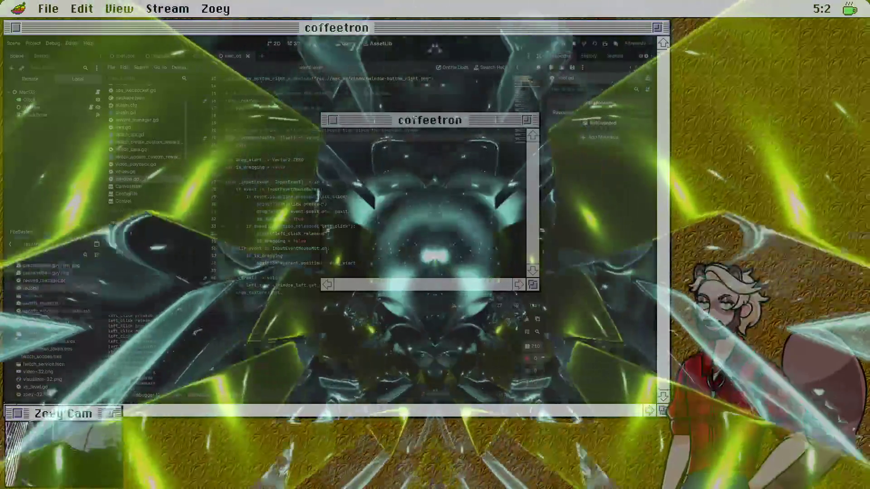
scroll(290, 181, down, 4)
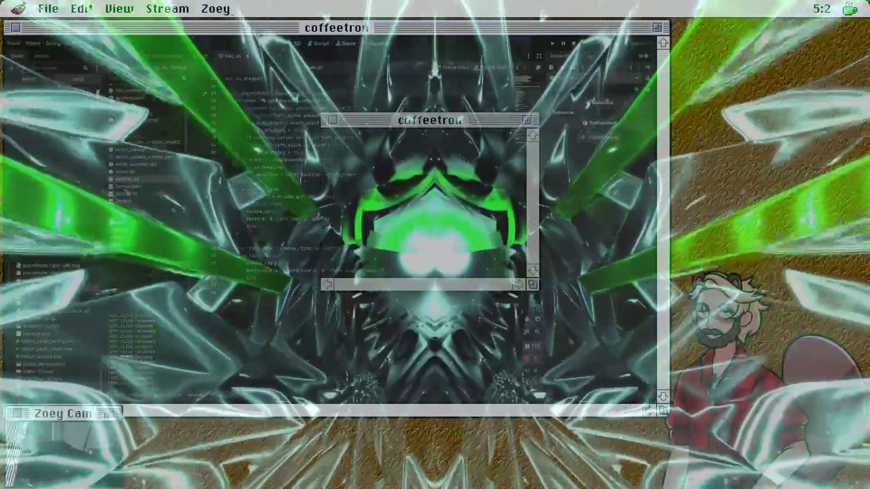
scroll(362, 182, down, 10)
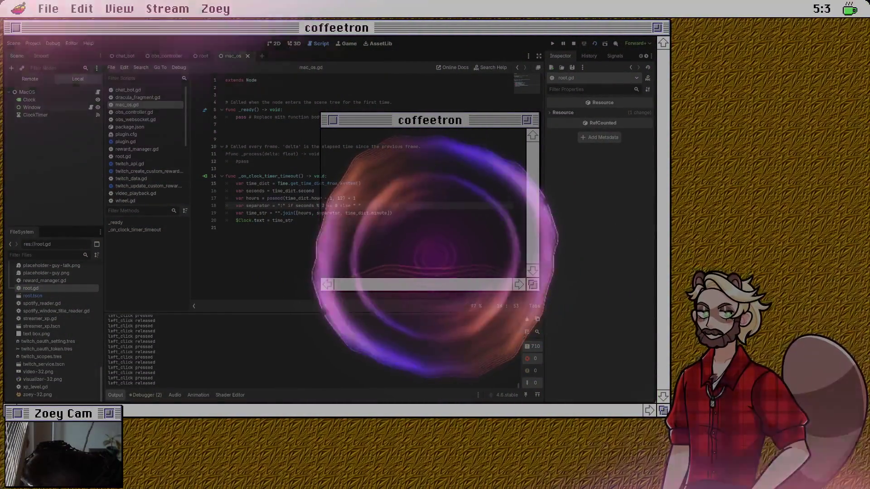
- Add line 19 `var minutes = "%02i" % time_dict.minute` and run the project with F5
key(Return)
text(var mins)
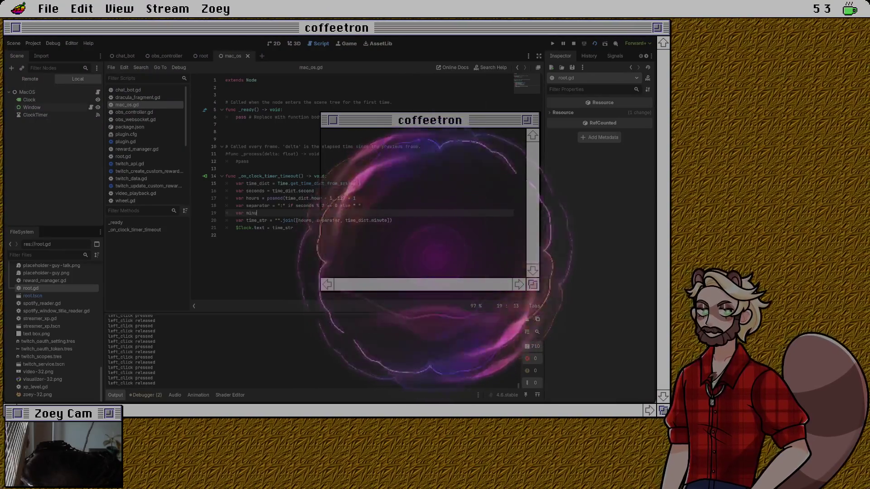
text(tes =)
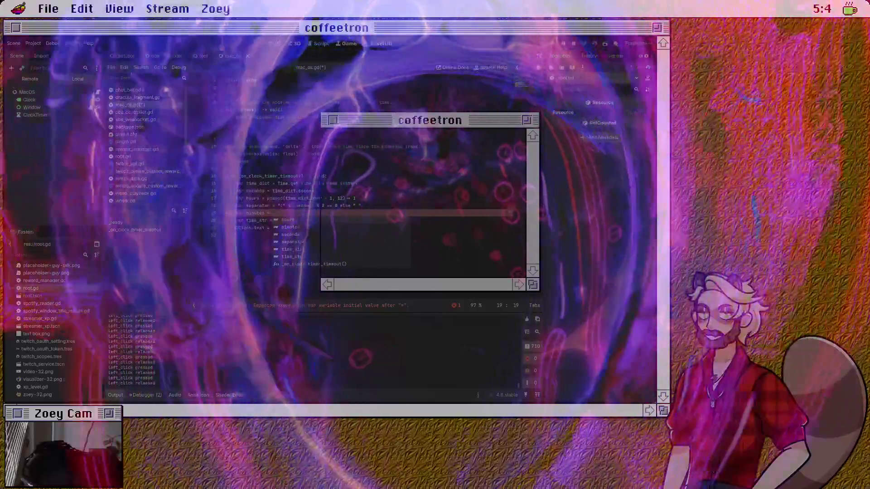
key(Escape)
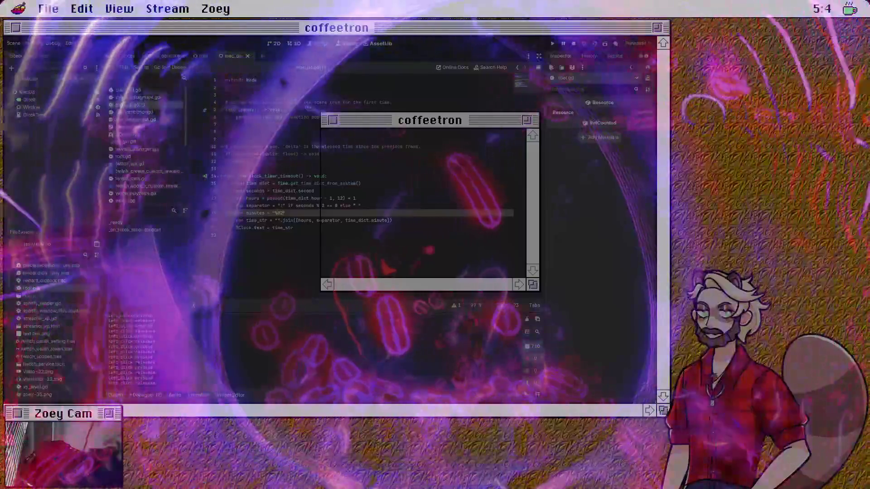
text(% )
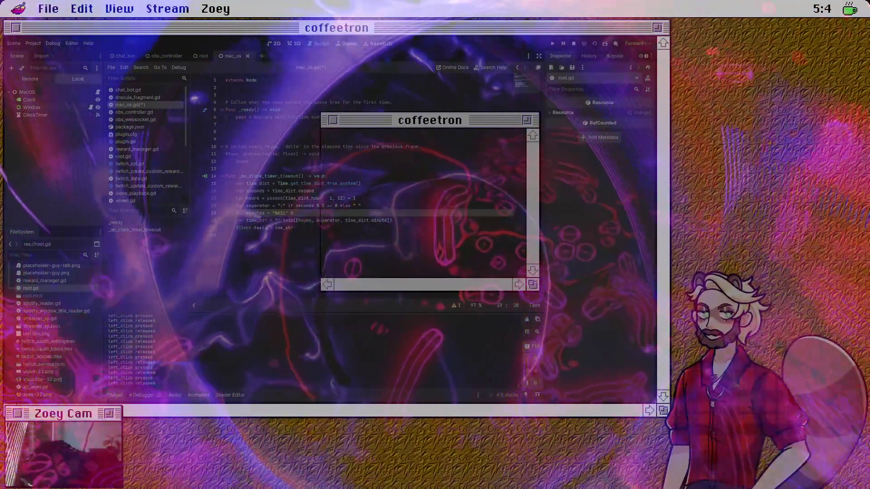
text(time_dict.mi)
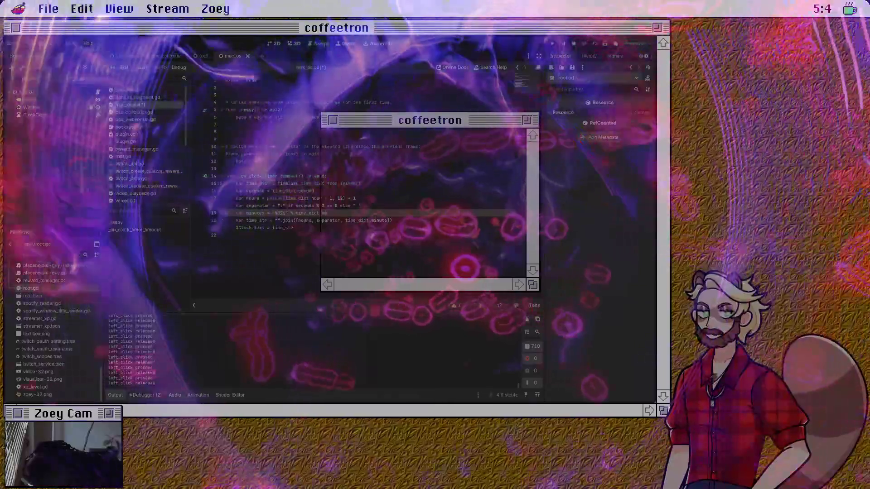
text(nute)
key(F5)
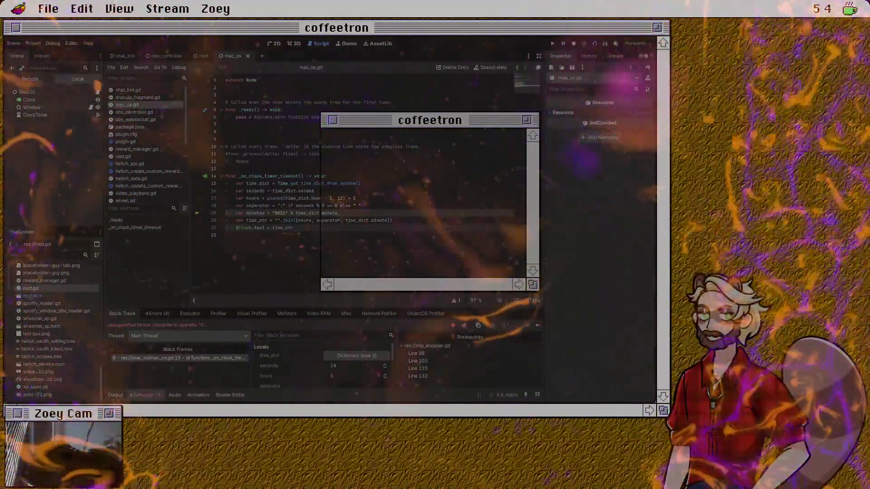
- Remove the trailing 'i' from the minutes format string, save mac_os.gd, and resume the debugger
click(294, 213)
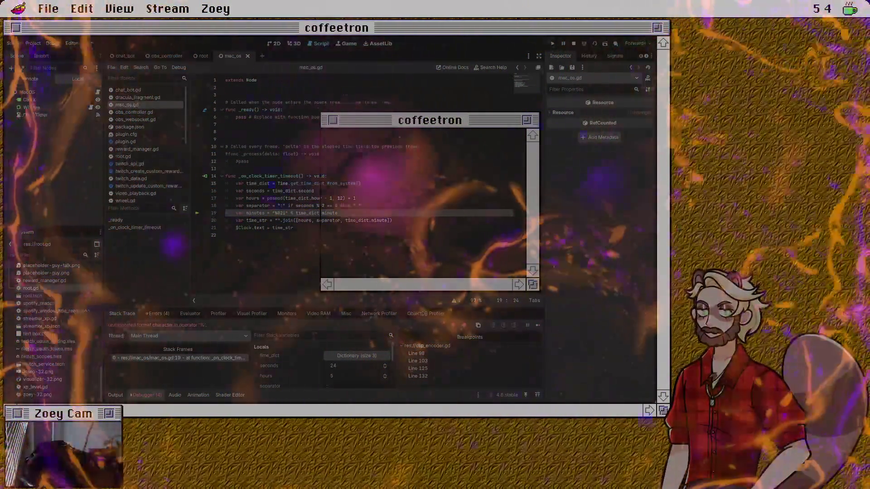
key(BackSpace)
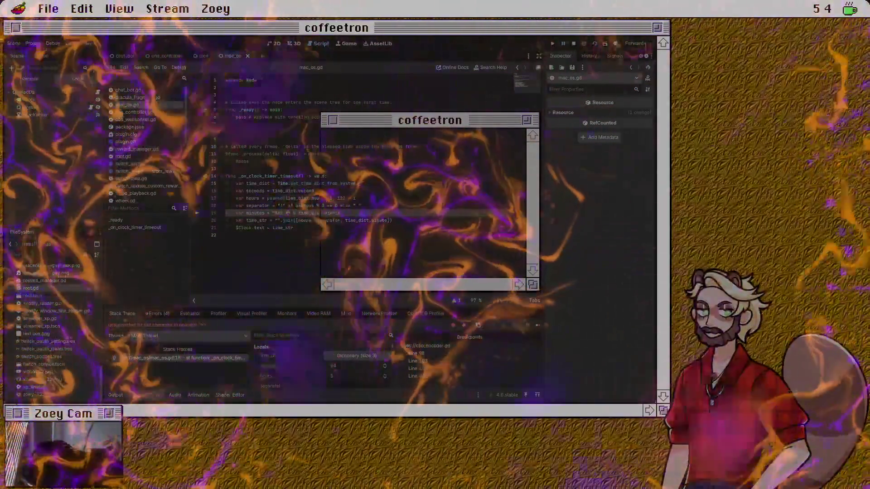
key(ctrl+s)
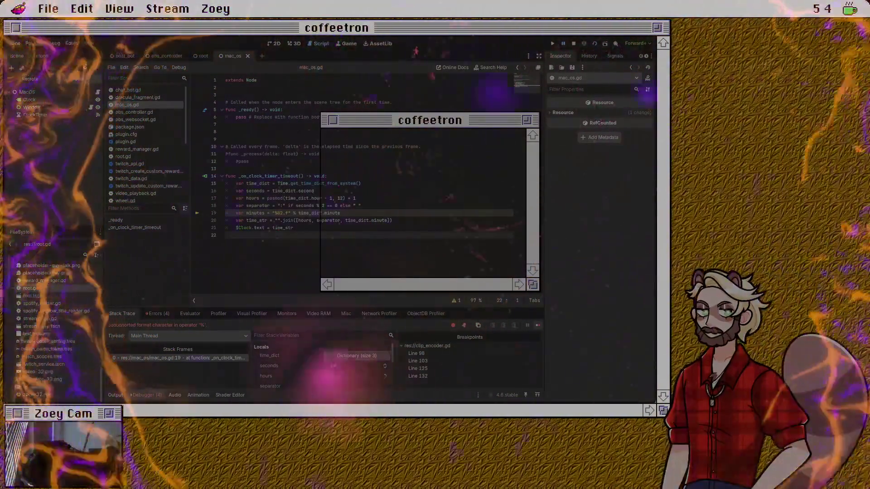
key(F12)
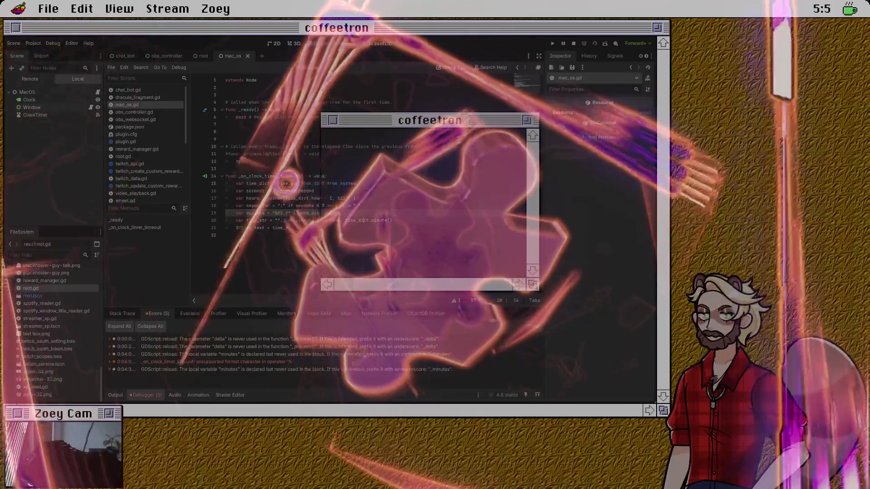
- Replace time_dict.minute on line 20 with the minutes variable
drag(345, 220, 391, 220)
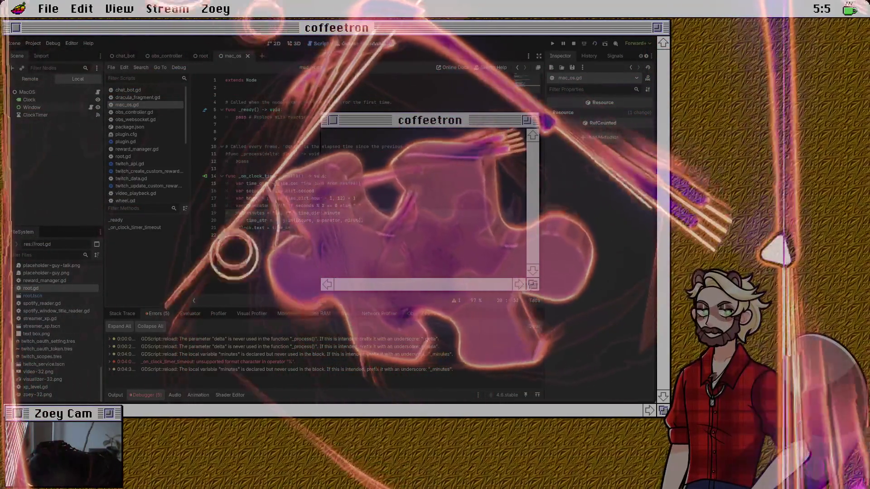
text(s)
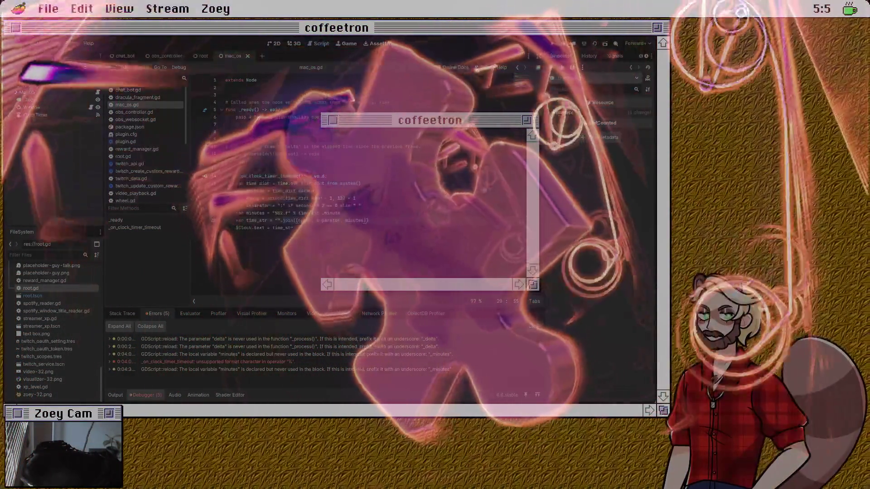